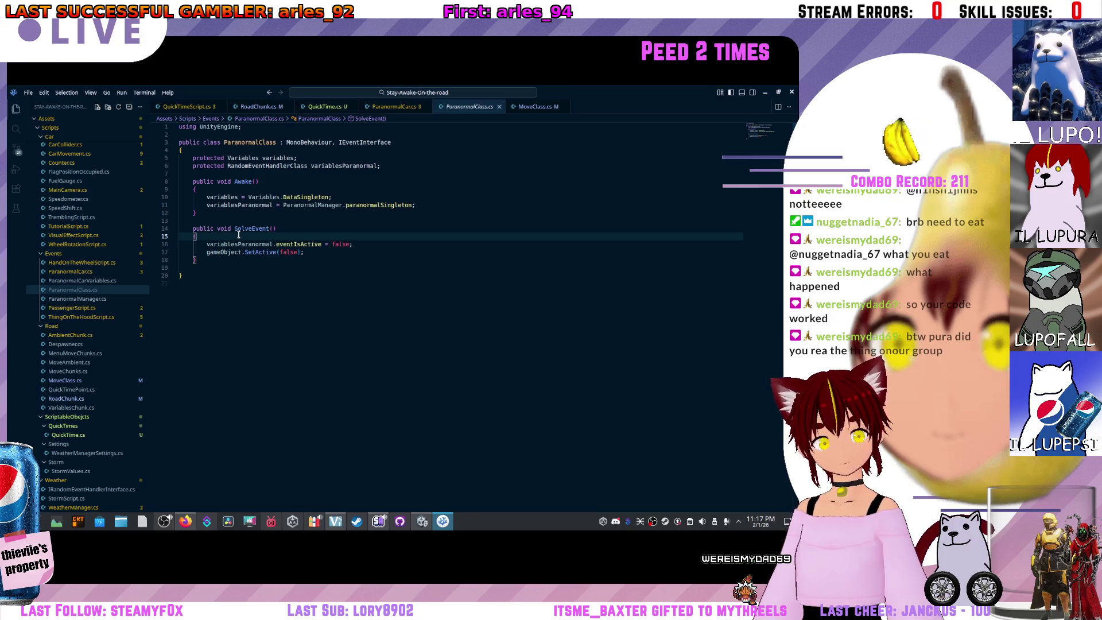
Jump to the RandomEventHandlerClass definition, inspect RandomEventCheck, then go back to ParanormalClass.cs
{"action": "left_click", "coordinate": [257, 166], "text": "ctrl"}
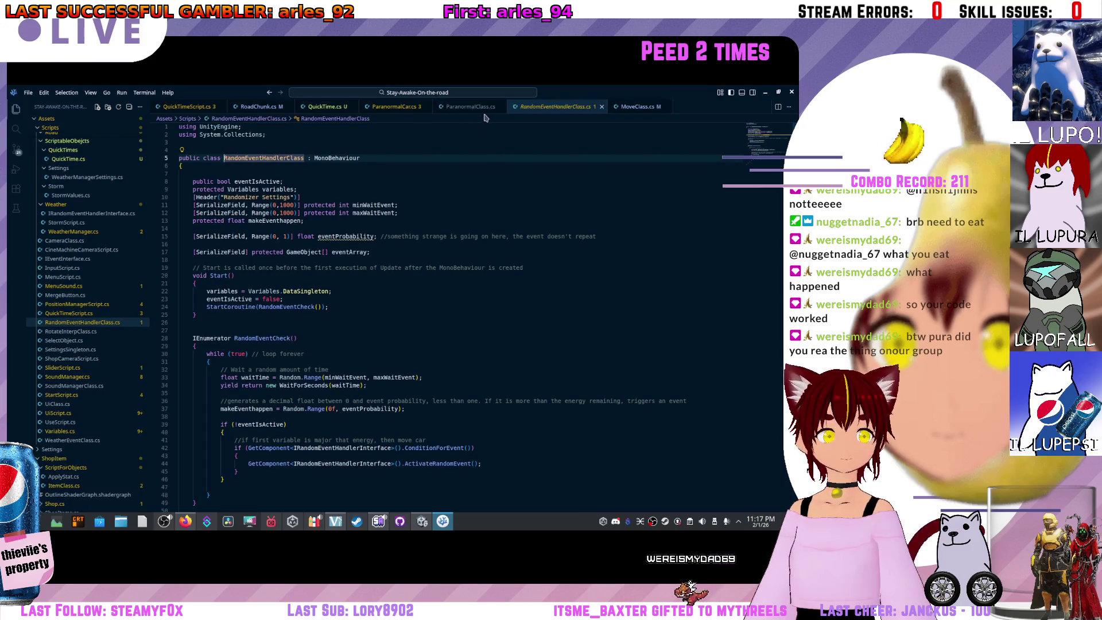
{"action": "scroll", "coordinate": [263, 233], "scroll_direction": "down", "scroll_amount": 1}
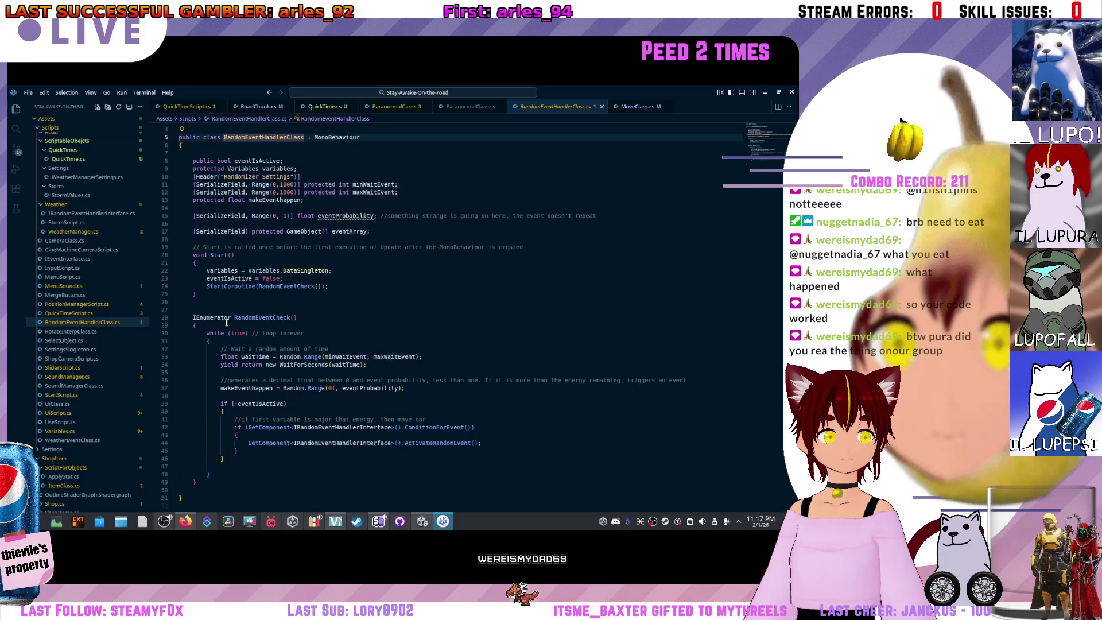
{"action": "left_click", "coordinate": [227, 323]}
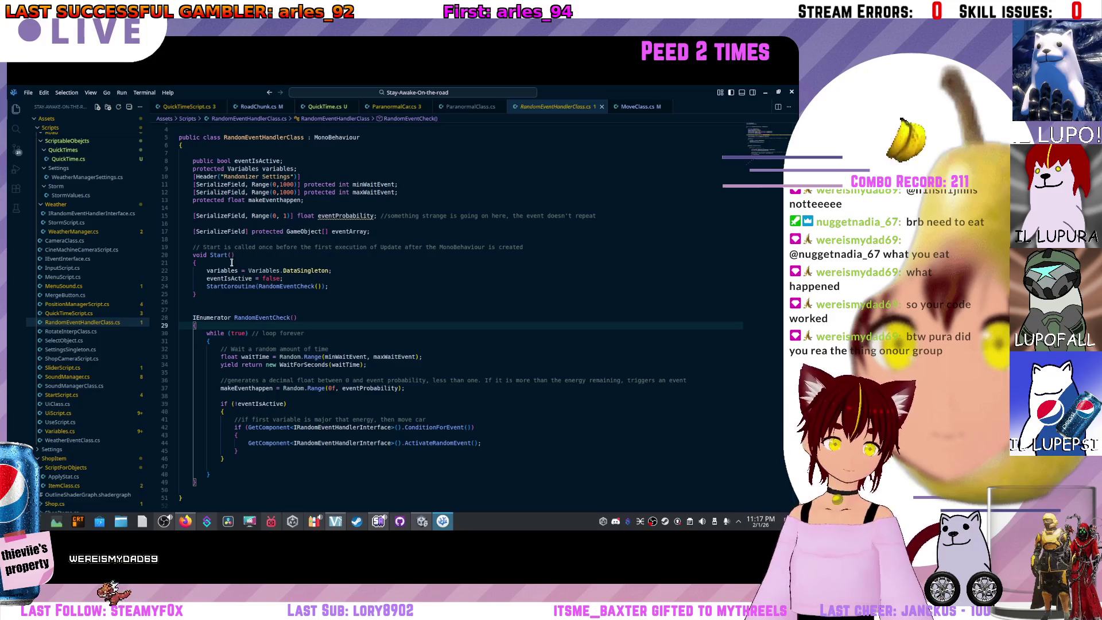
{"action": "left_click", "coordinate": [443, 105]}
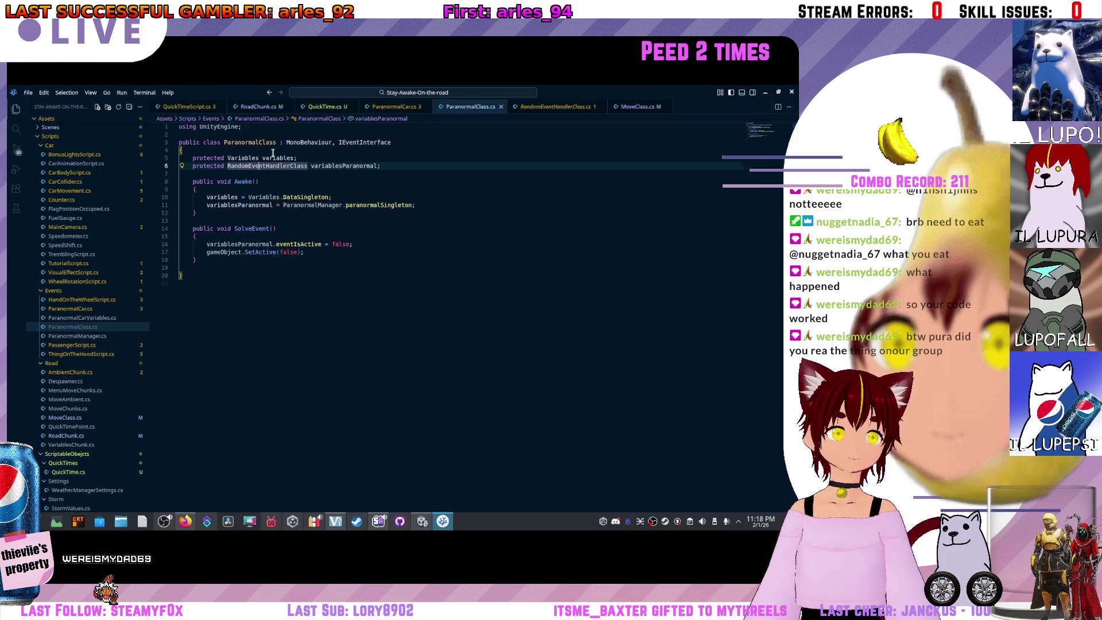
{"action": "left_click", "coordinate": [544, 105]}
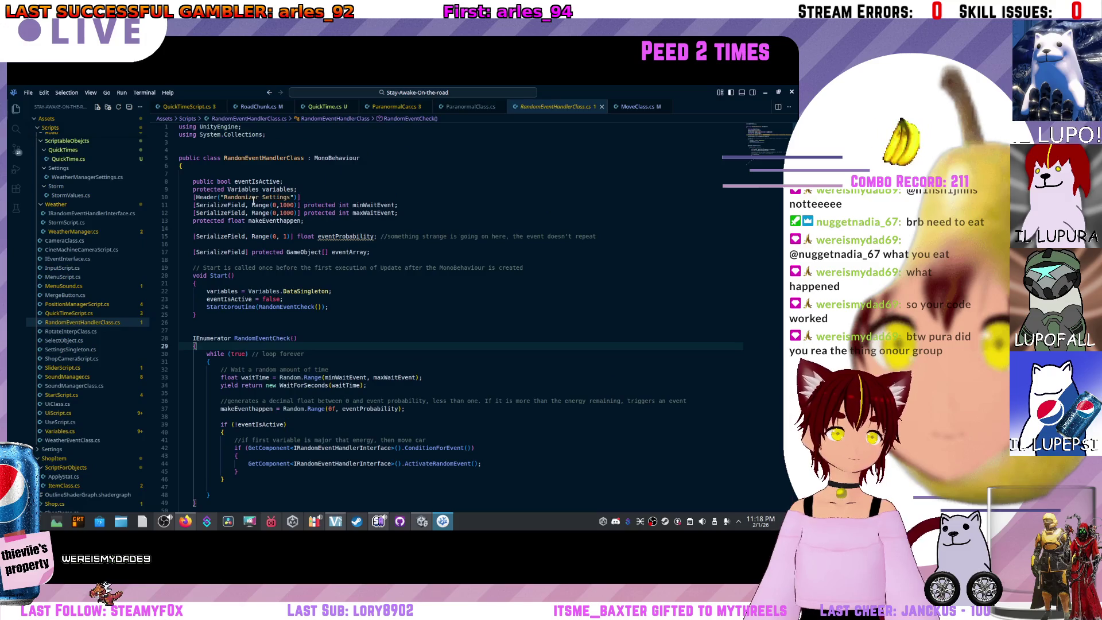
{"action": "mouse_move", "coordinate": [252, 202]}
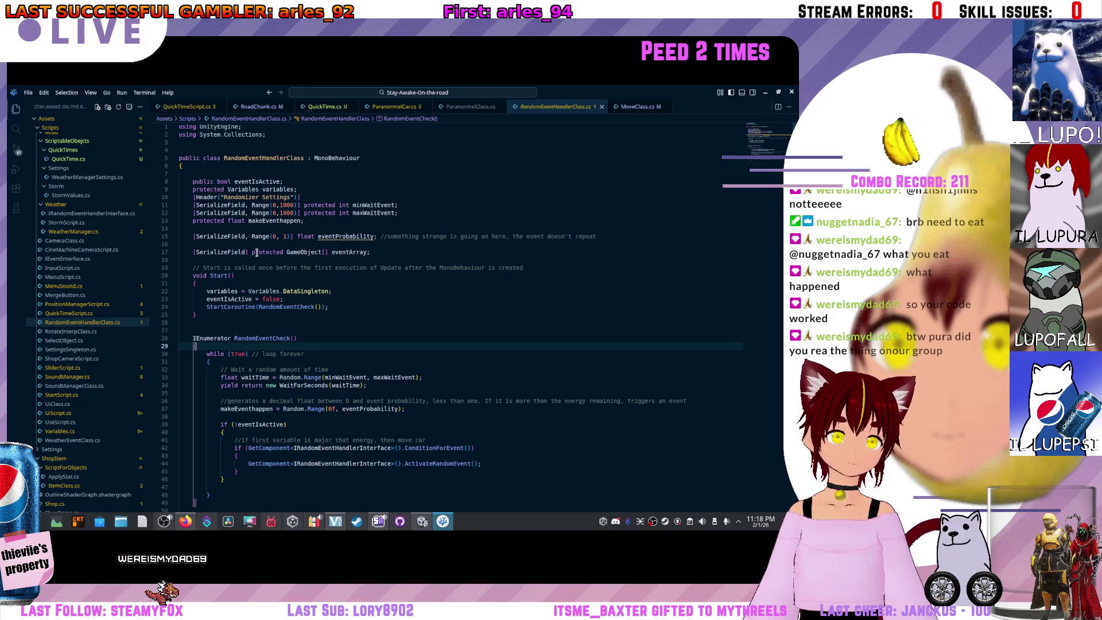
{"action": "scroll", "coordinate": [256, 252], "scroll_direction": "down", "scroll_amount": 3}
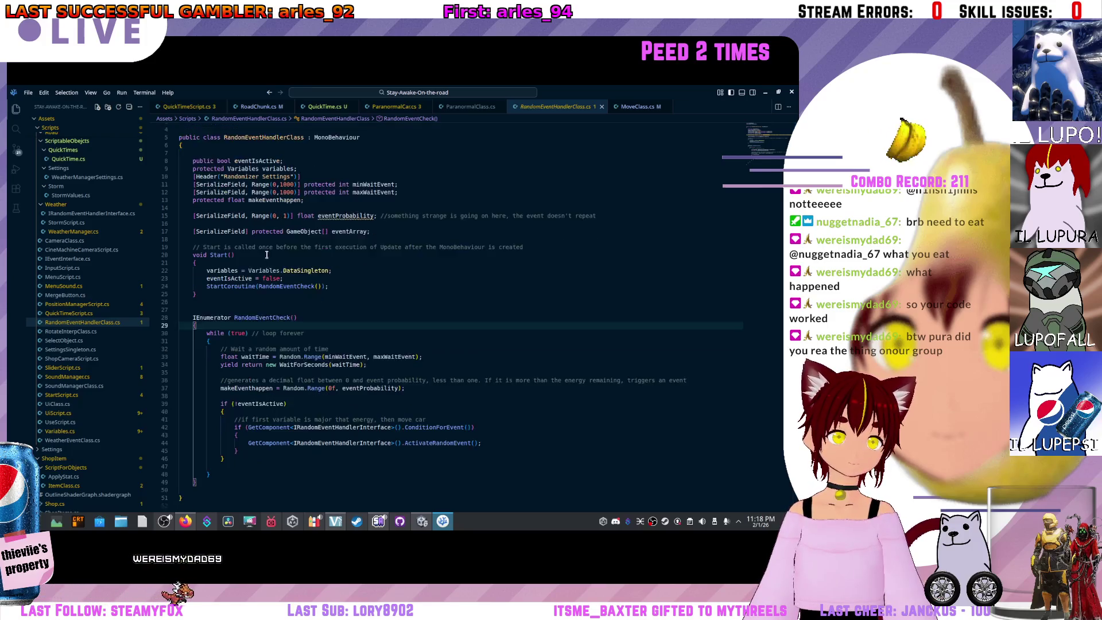
{"action": "left_click", "coordinate": [450, 109]}
{"action": "left_click", "coordinate": [534, 107]}
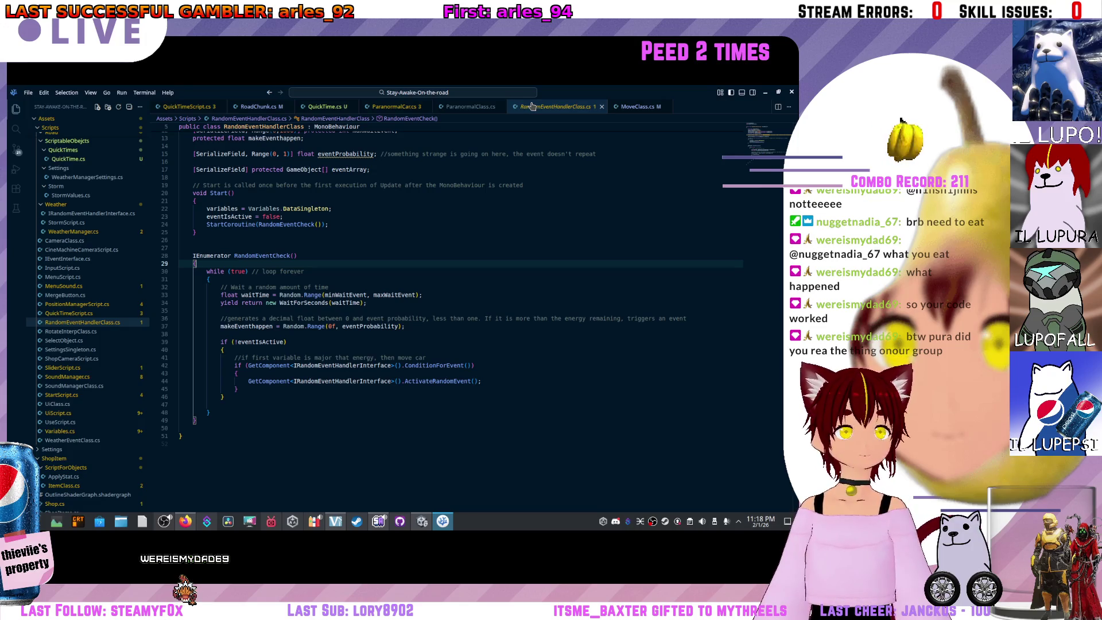
{"action": "scroll", "coordinate": [274, 139], "scroll_direction": "up", "scroll_amount": 4}
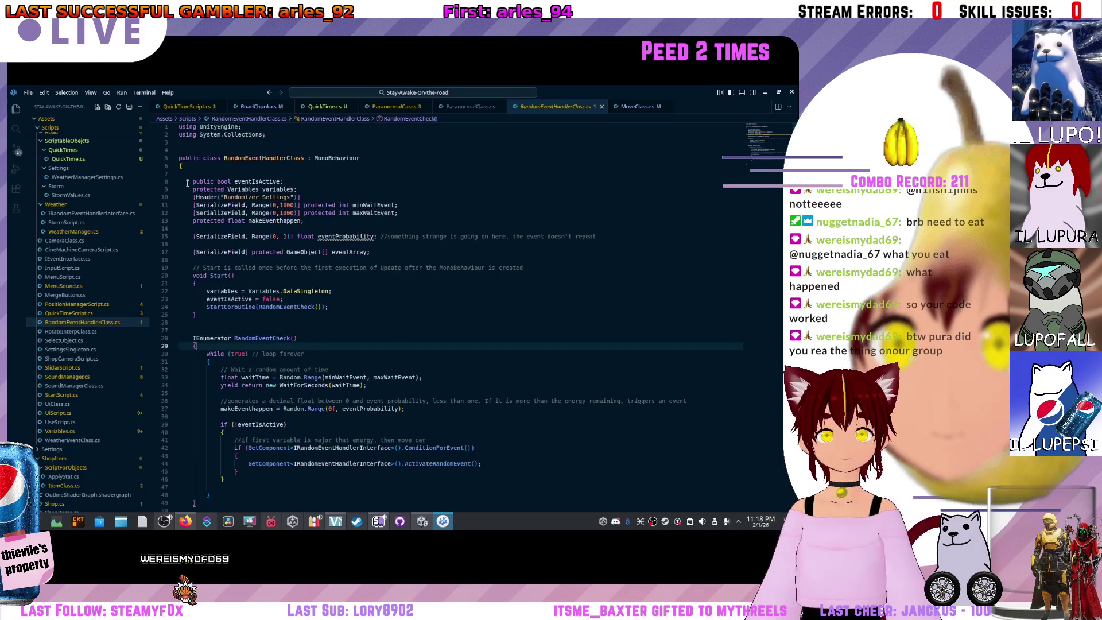
{"action": "left_click", "coordinate": [487, 107]}
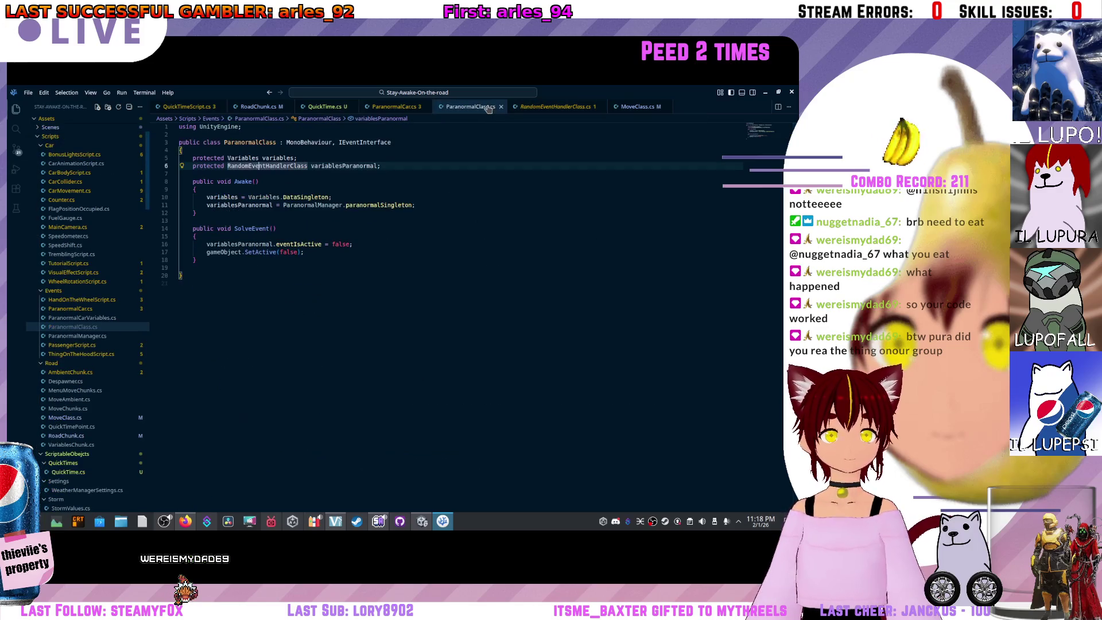
Review ParanormalCar.cs's Update logic, then view QuickTime.cs and its 'QuickTime/QuickTimeArray' menuName
{"action": "left_click", "coordinate": [376, 108]}
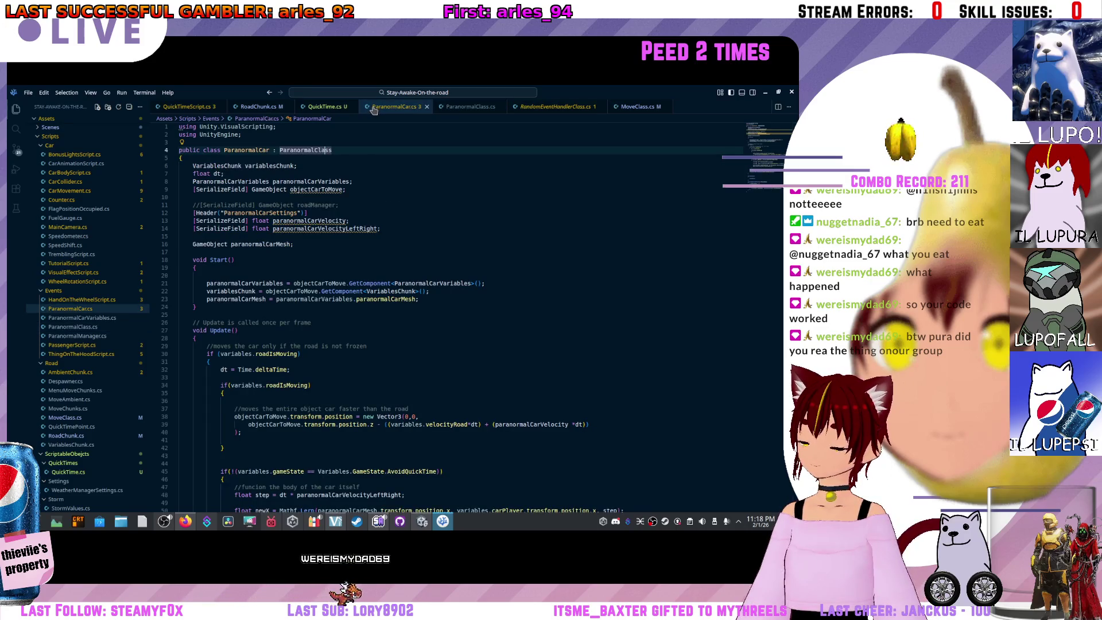
{"action": "scroll", "coordinate": [338, 179], "scroll_direction": "down", "scroll_amount": 5}
{"action": "scroll", "coordinate": [338, 179], "scroll_direction": "down", "scroll_amount": 6}
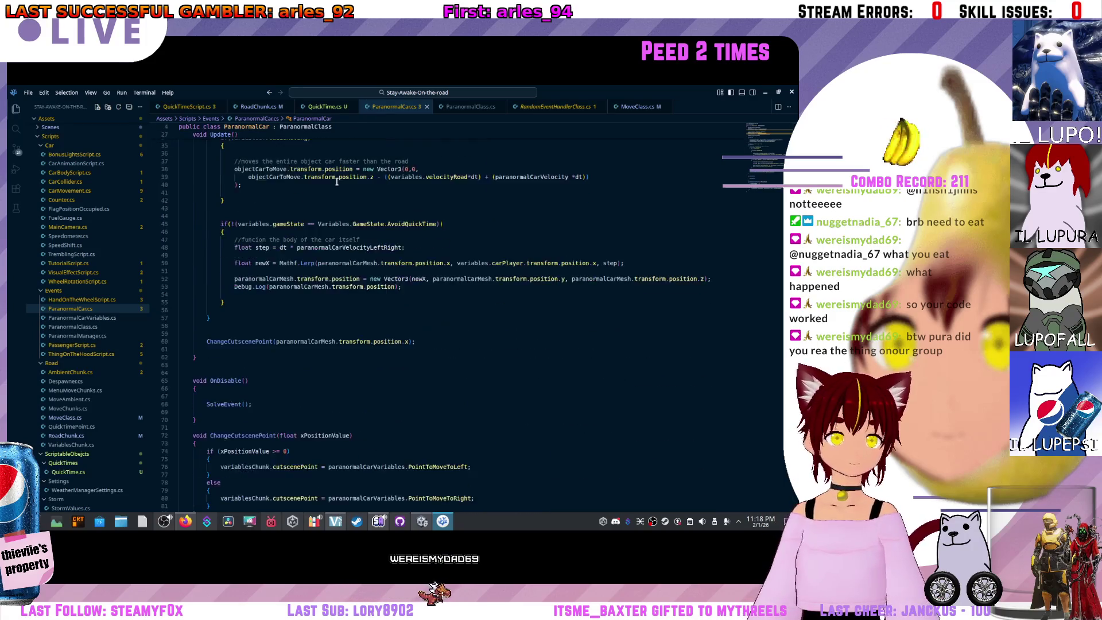
{"action": "scroll", "coordinate": [320, 224], "scroll_direction": "up", "scroll_amount": 4}
{"action": "scroll", "coordinate": [343, 132], "scroll_direction": "up", "scroll_amount": 5}
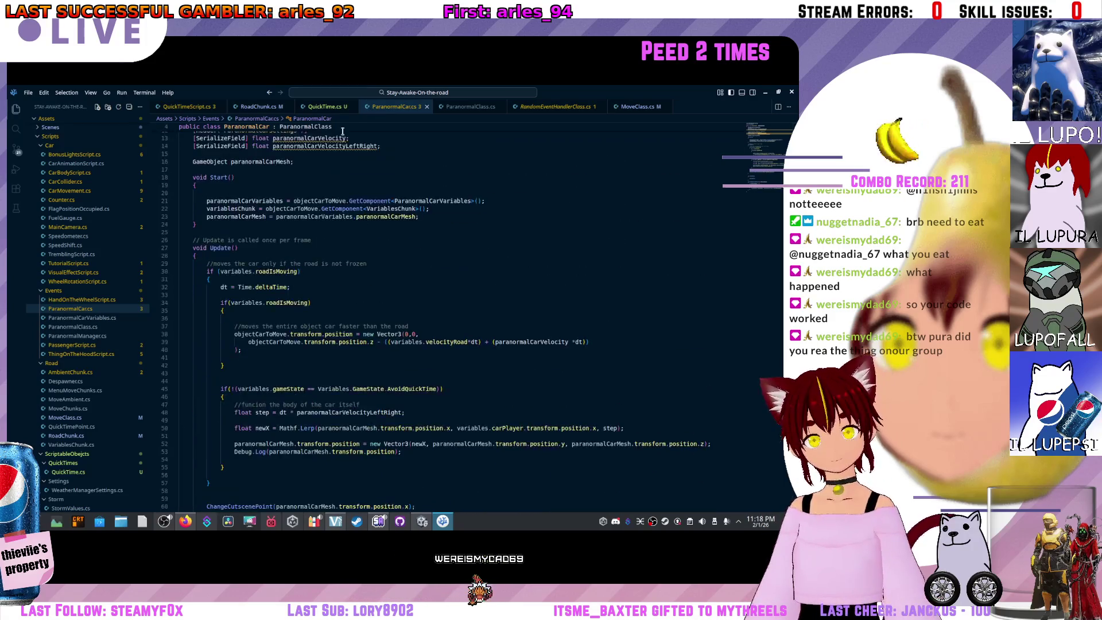
{"action": "left_click", "coordinate": [329, 106]}
{"action": "mouse_move", "coordinate": [333, 142]}
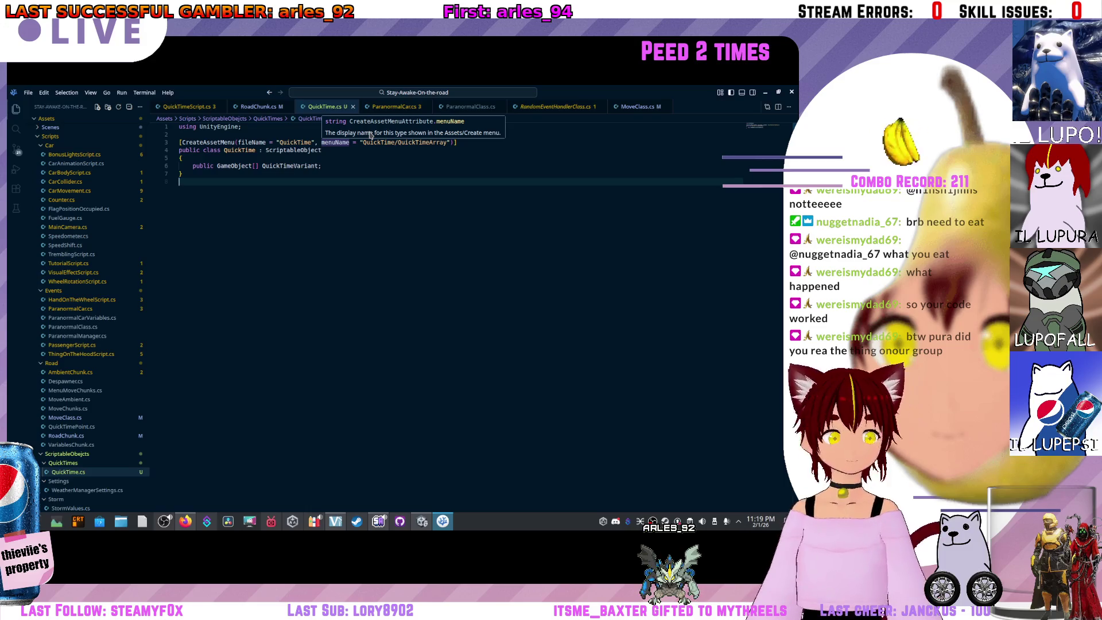
In Unity, check ChunkStartPoint (12)'s Road Chunk settings, then select QuickTimeSpawner to view its Transform
{"action": "key", "text": "alt+Tab"}
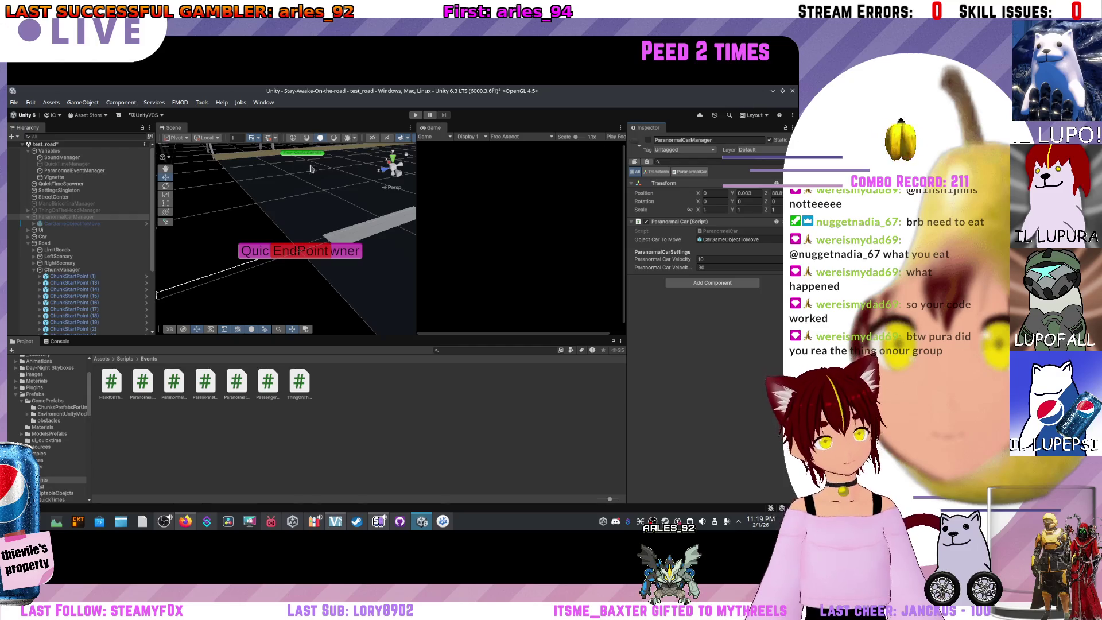
{"action": "left_click", "coordinate": [311, 255]}
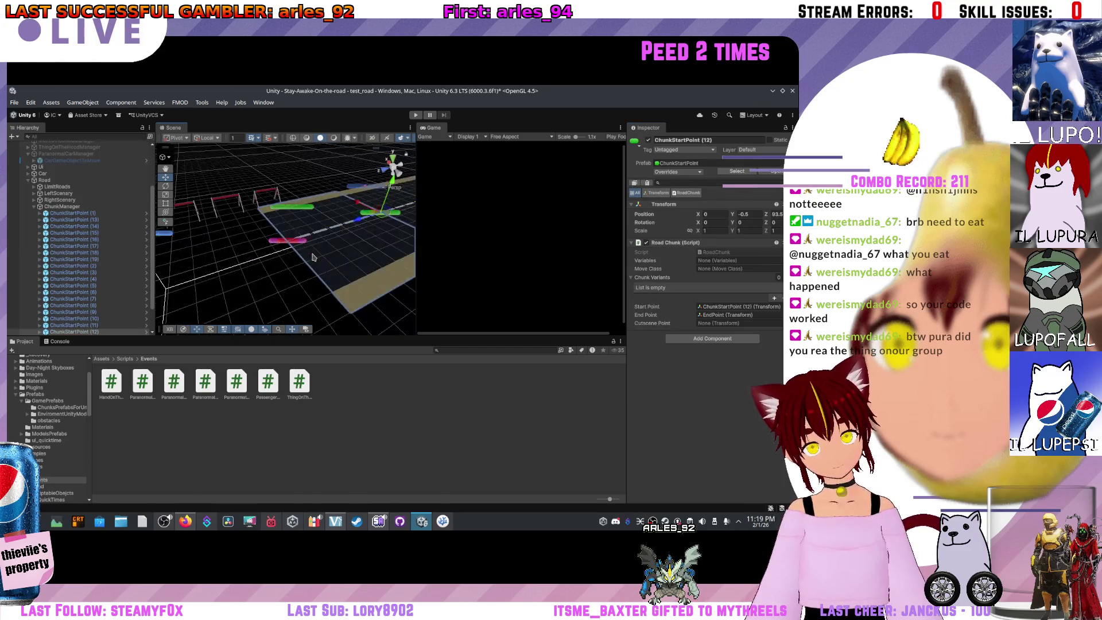
{"action": "mouse_move", "coordinate": [312, 255]}
{"action": "left_mouse_down"}
{"action": "mouse_move", "coordinate": [264, 246]}
{"action": "mouse_move", "coordinate": [315, 235]}
{"action": "mouse_move", "coordinate": [366, 193]}
{"action": "left_mouse_up"}
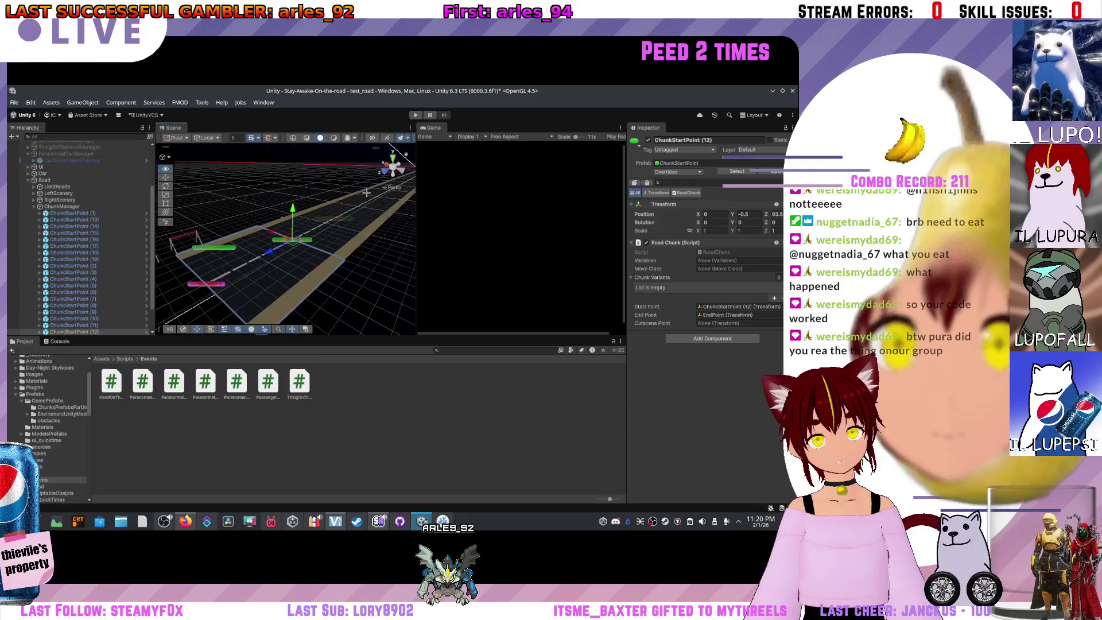
{"action": "left_click_drag", "start_coordinate": [281, 245], "coordinate": [254, 247]}
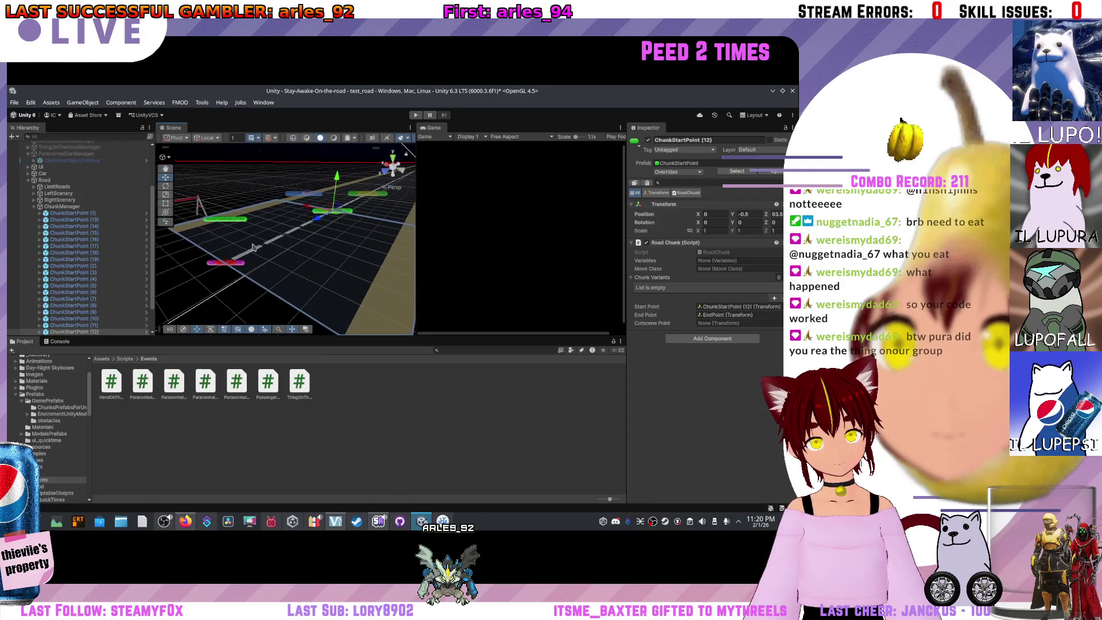
{"action": "left_click", "coordinate": [210, 266]}
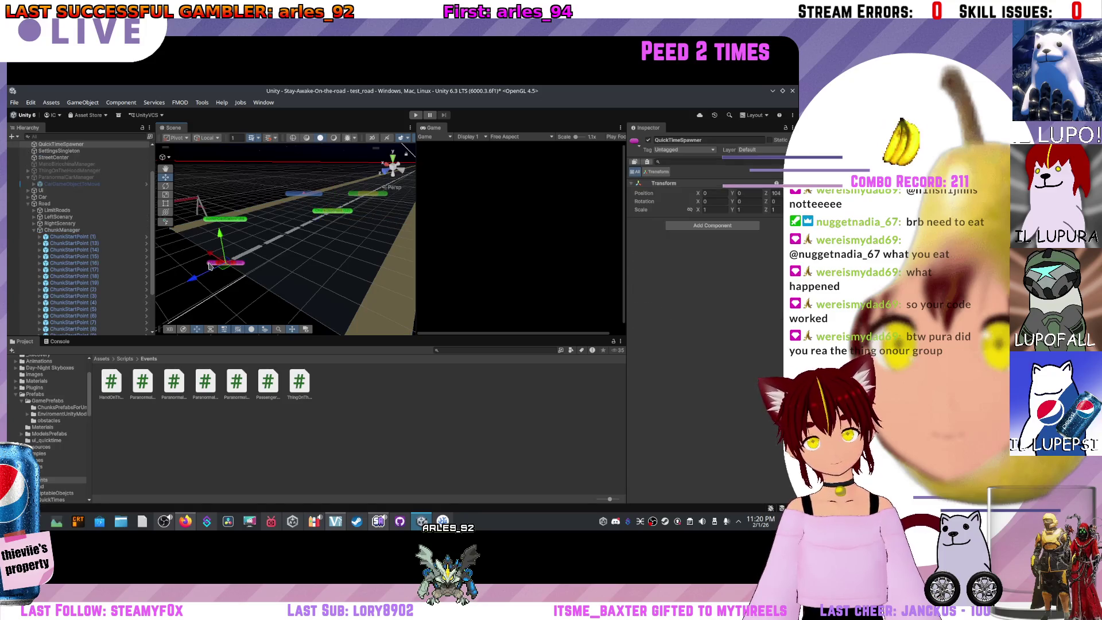
{"action": "scroll", "coordinate": [51, 179], "scroll_direction": "down", "scroll_amount": 3}
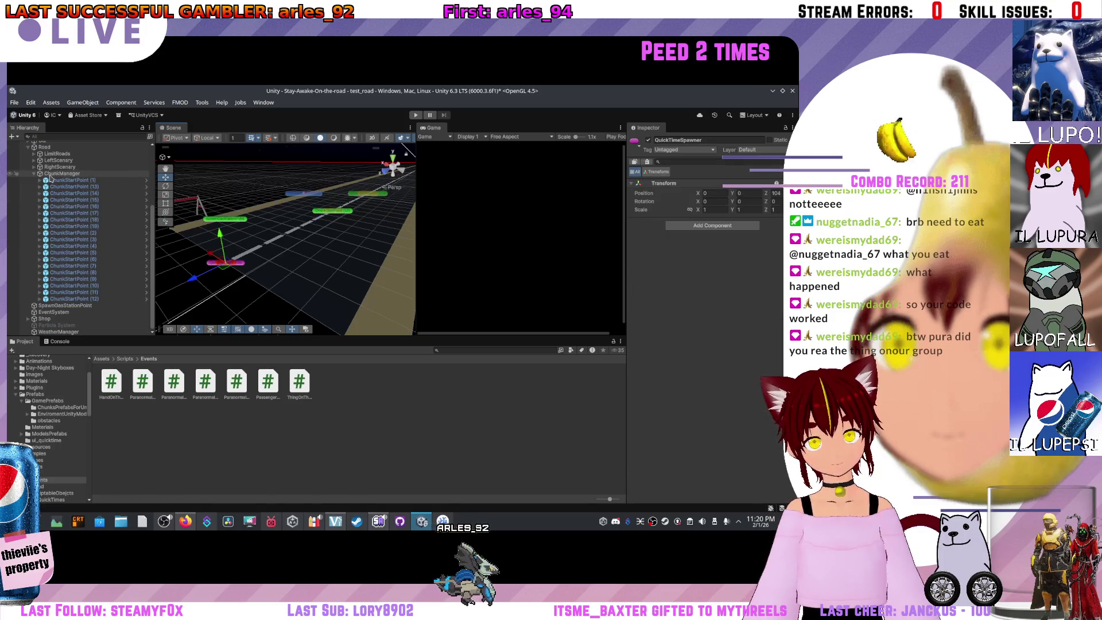
{"action": "scroll", "coordinate": [51, 178], "scroll_direction": "up", "scroll_amount": 5}
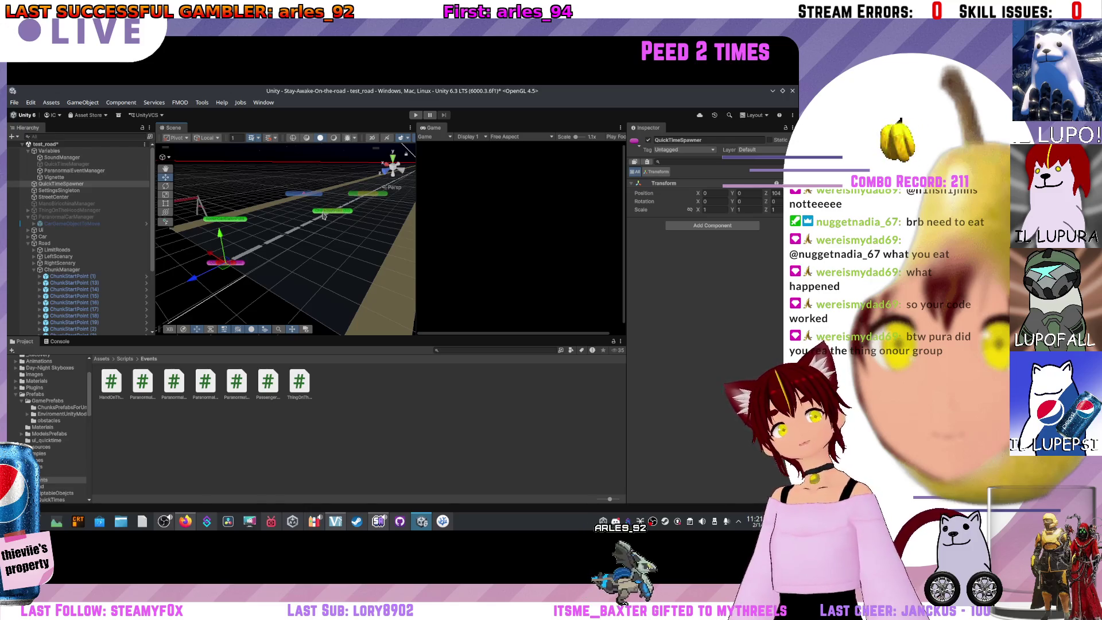
{"action": "scroll", "coordinate": [304, 218], "scroll_direction": "down", "scroll_amount": 2}
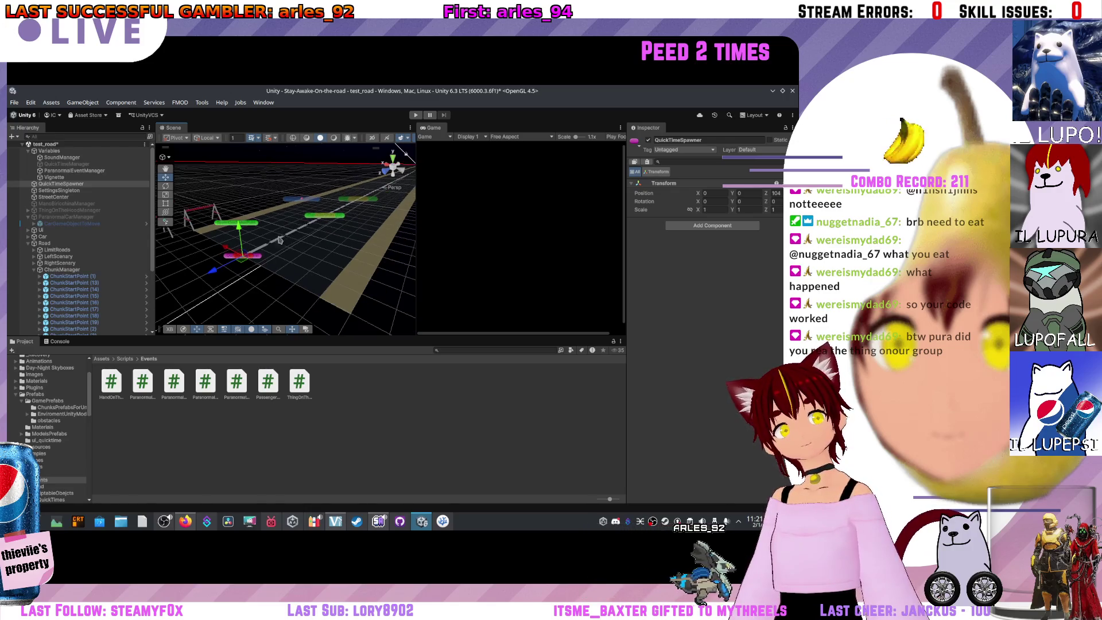
{"action": "mouse_move", "coordinate": [303, 218]}
{"action": "left_mouse_down"}
{"action": "mouse_move", "coordinate": [292, 268]}
{"action": "mouse_move", "coordinate": [304, 246]}
{"action": "left_mouse_up"}
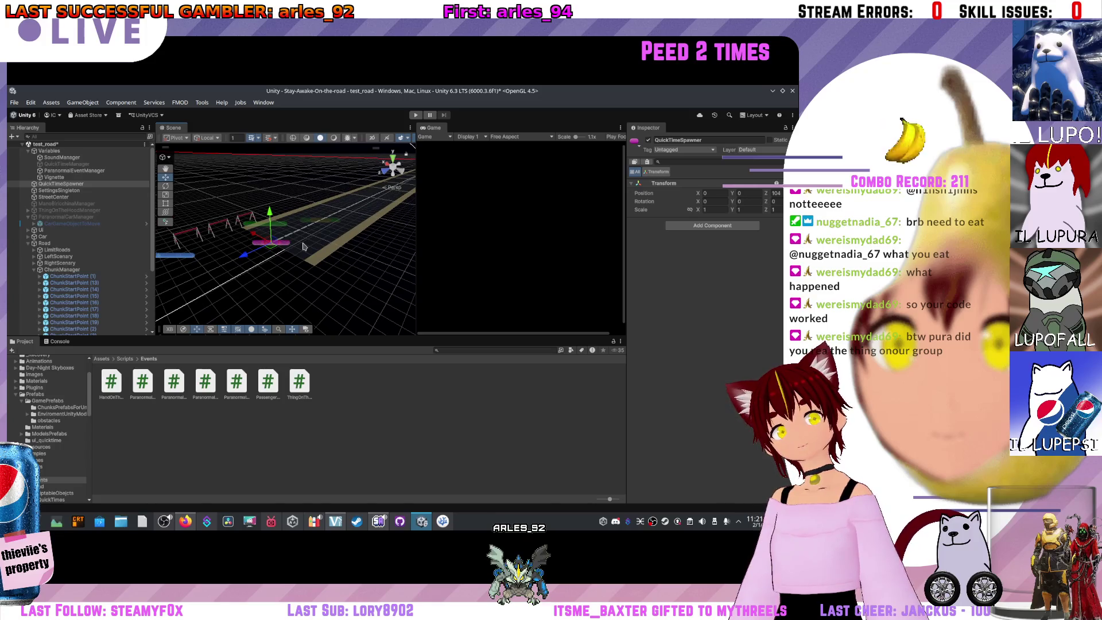
{"action": "mouse_move", "coordinate": [300, 245]}
{"action": "left_mouse_down"}
{"action": "mouse_move", "coordinate": [307, 220]}
{"action": "mouse_move", "coordinate": [295, 212]}
{"action": "mouse_move", "coordinate": [308, 212]}
{"action": "mouse_move", "coordinate": [307, 248]}
{"action": "left_mouse_up"}
{"action": "scroll", "coordinate": [310, 255], "scroll_direction": "up", "scroll_amount": 5}
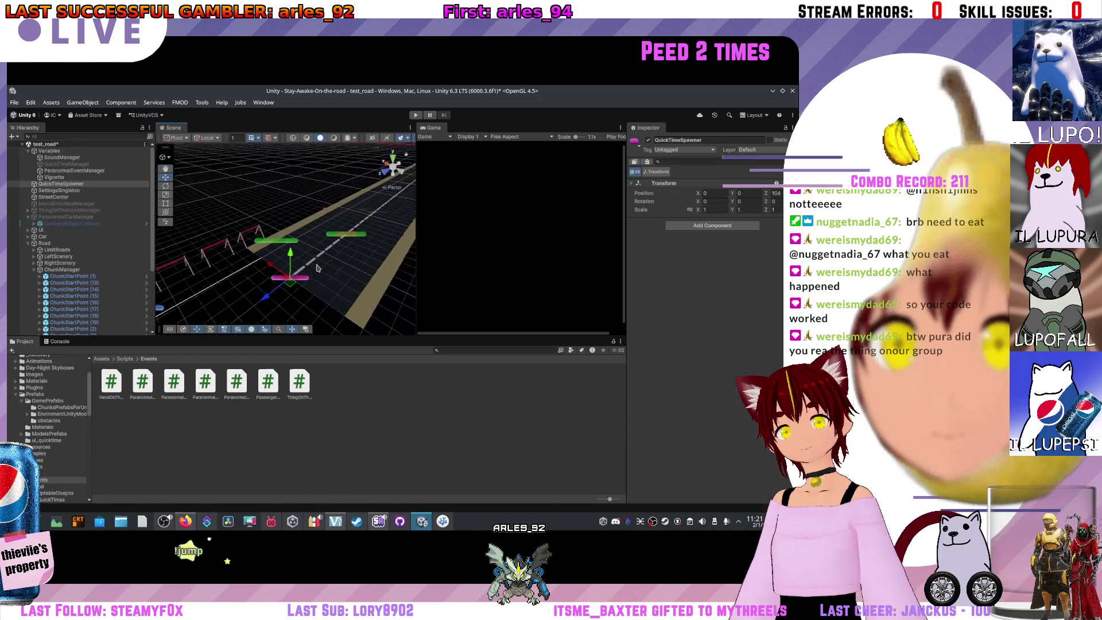
{"action": "mouse_move", "coordinate": [316, 268]}
{"action": "left_mouse_down"}
{"action": "mouse_move", "coordinate": [311, 252]}
{"action": "mouse_move", "coordinate": [304, 274]}
{"action": "mouse_move", "coordinate": [302, 261]}
{"action": "left_mouse_up"}
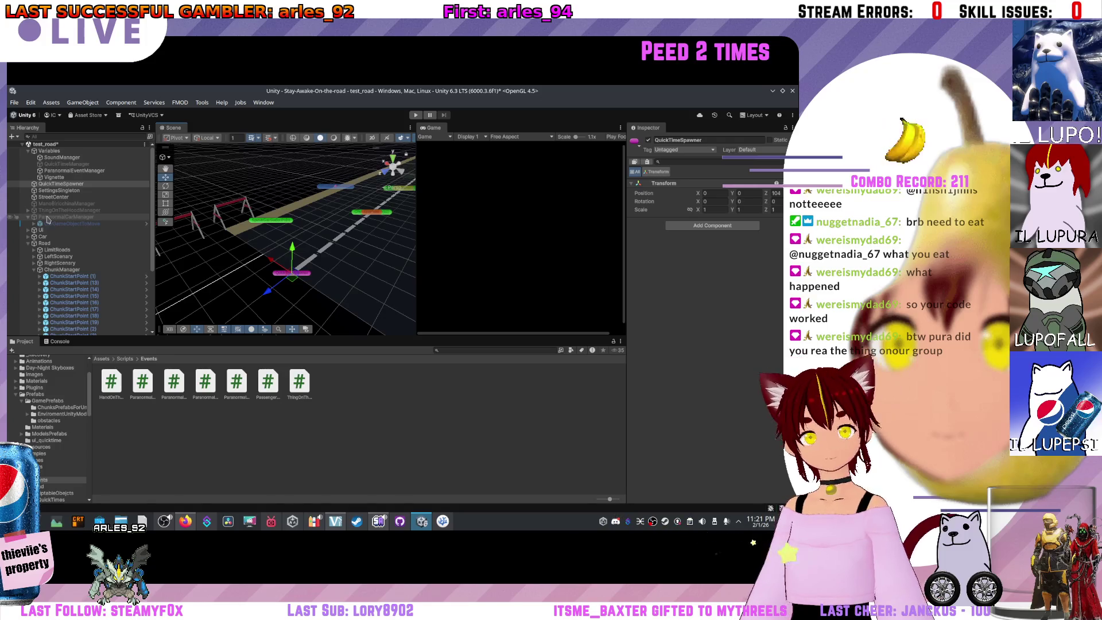
{"action": "mouse_move", "coordinate": [321, 201]}
{"action": "left_mouse_down"}
{"action": "mouse_move", "coordinate": [335, 192]}
{"action": "mouse_move", "coordinate": [316, 258]}
{"action": "mouse_move", "coordinate": [306, 247]}
{"action": "mouse_move", "coordinate": [356, 233]}
{"action": "mouse_move", "coordinate": [294, 212]}
{"action": "mouse_move", "coordinate": [261, 262]}
{"action": "left_mouse_up"}
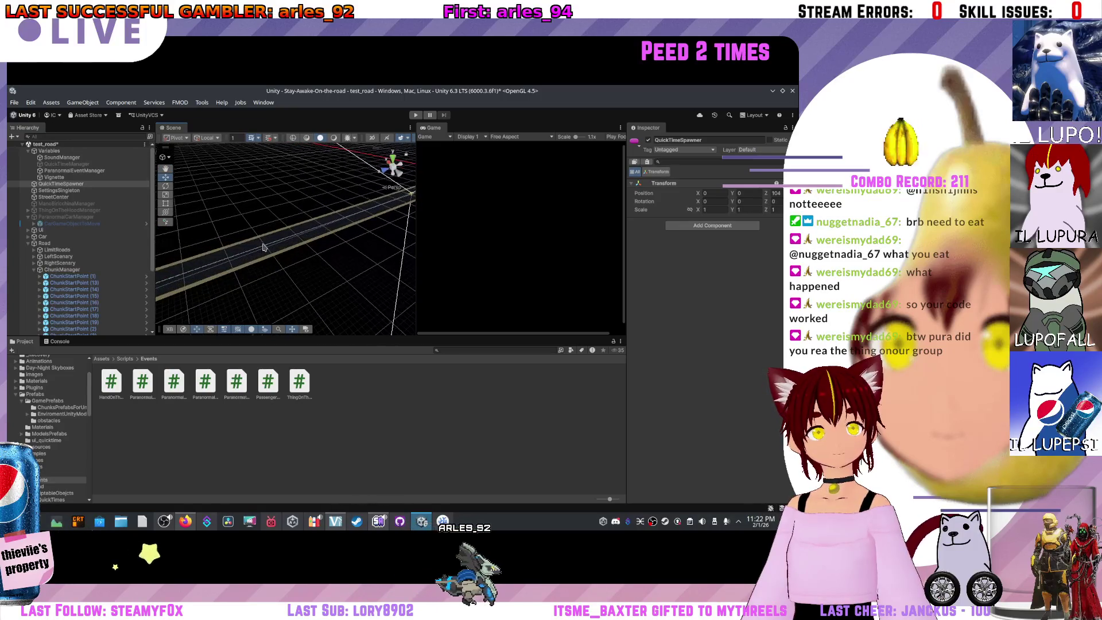
{"action": "left_click", "coordinate": [261, 263]}
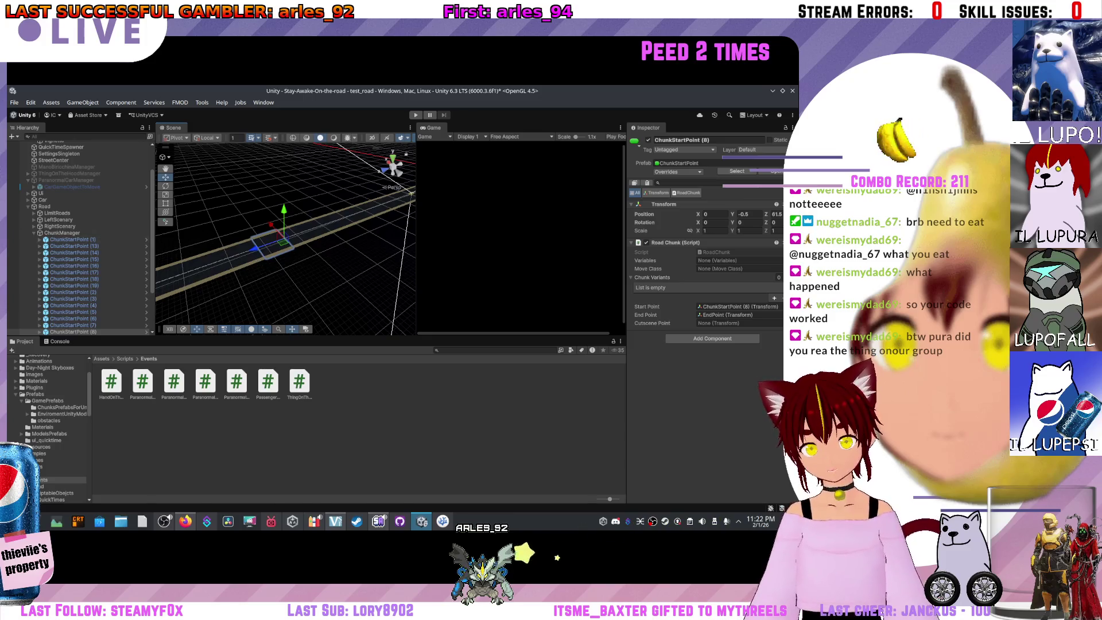
{"action": "scroll", "coordinate": [71, 163], "scroll_direction": "up", "scroll_amount": 3}
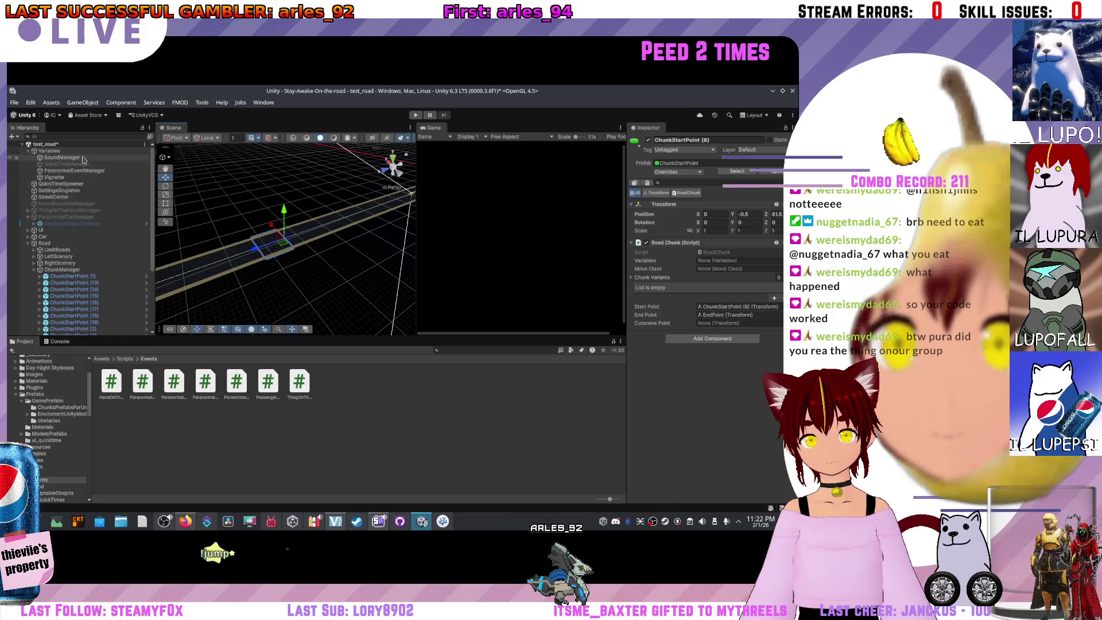
Frame QuickTimeSpawner in the Scene view and zoom around its spot on the road
{"action": "double_click", "coordinate": [60, 183]}
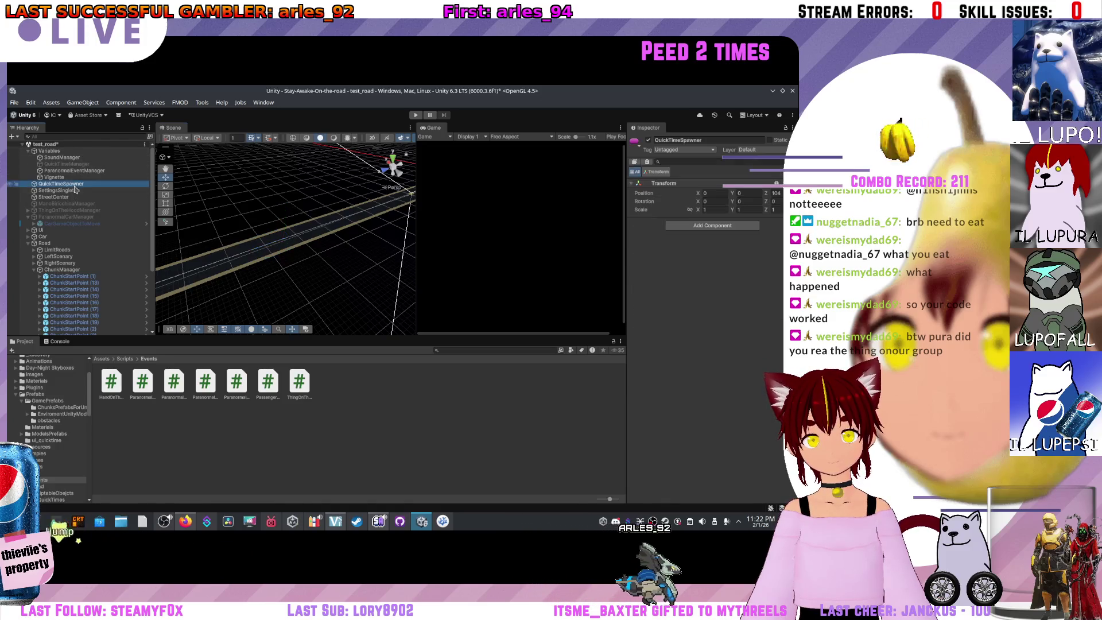
{"action": "scroll", "coordinate": [185, 292], "scroll_direction": "up", "scroll_amount": 3}
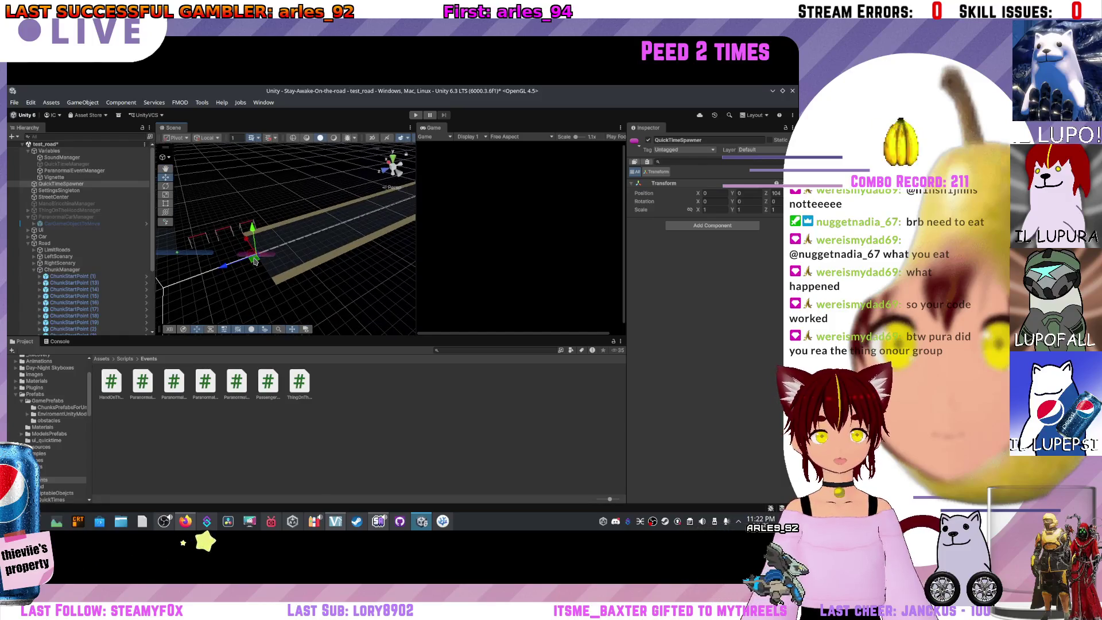
{"action": "scroll", "coordinate": [256, 261], "scroll_direction": "up", "scroll_amount": 5}
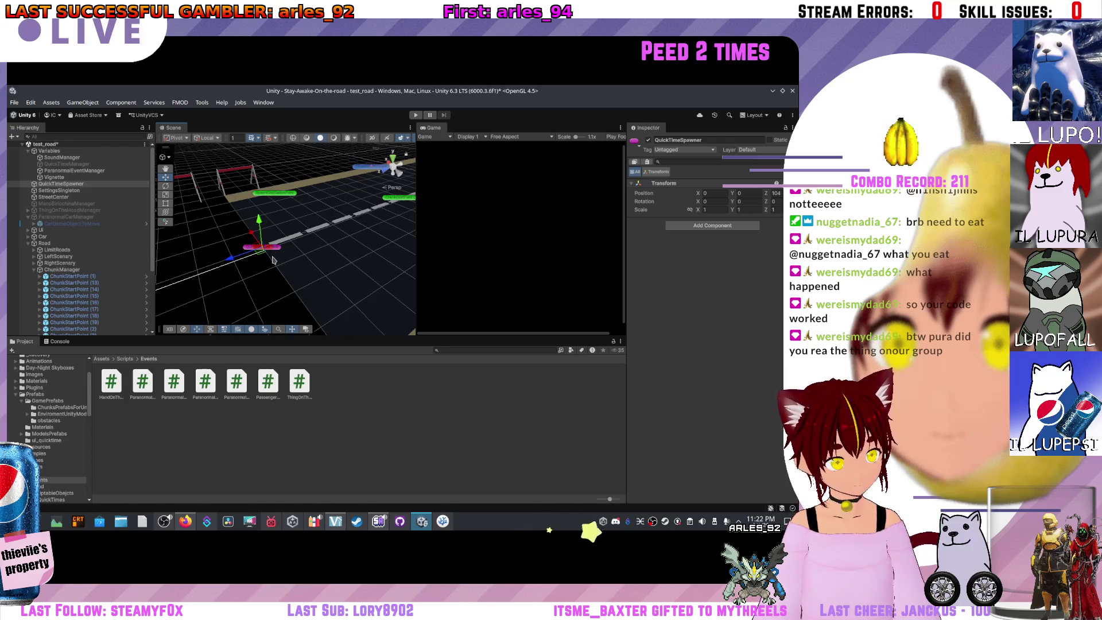
{"action": "scroll", "coordinate": [330, 250], "scroll_direction": "down", "scroll_amount": 5}
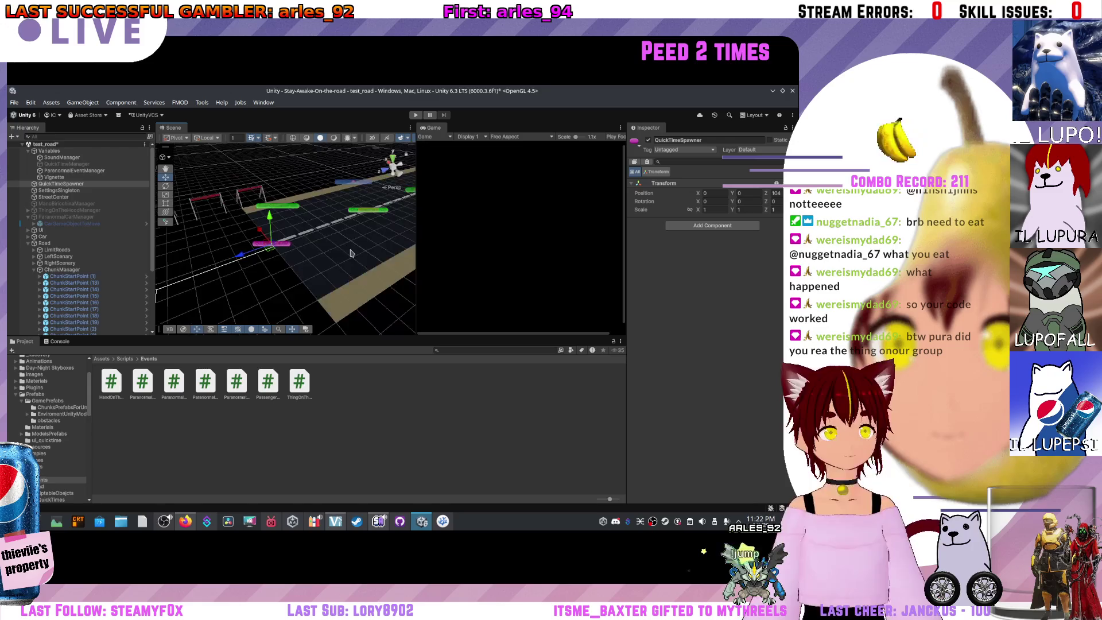
{"action": "scroll", "coordinate": [347, 257], "scroll_direction": "down", "scroll_amount": 5}
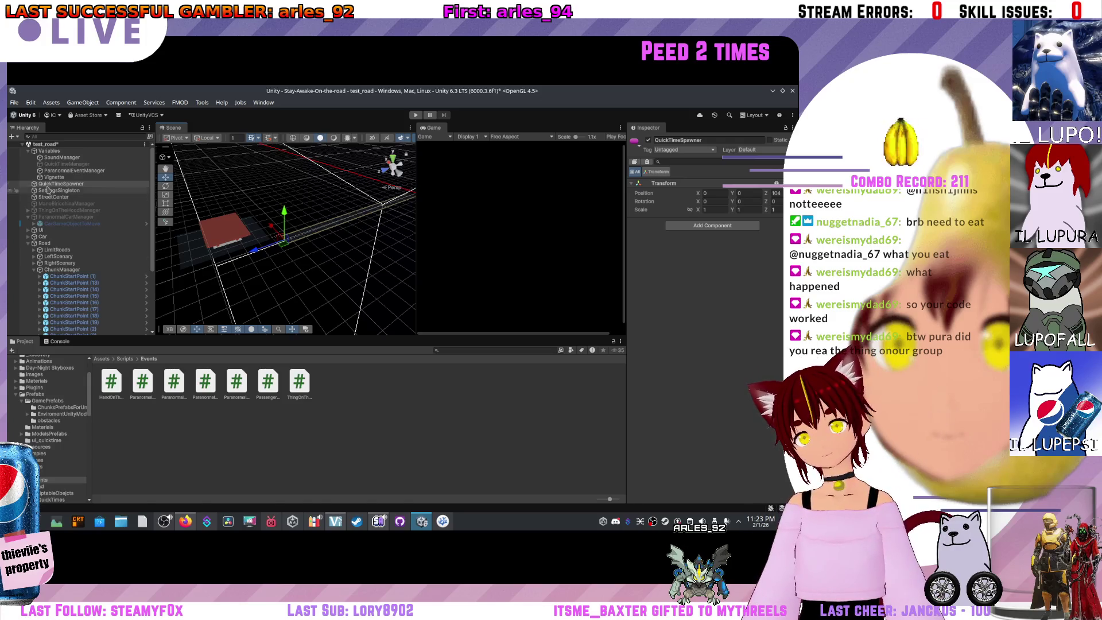
Select Variables and review its script fields: Game State Play, Car, Camera, Chunk Handling, Fuel Setting
{"action": "left_click", "coordinate": [44, 151]}
{"action": "scroll", "coordinate": [708, 324], "scroll_direction": "down", "scroll_amount": 5}
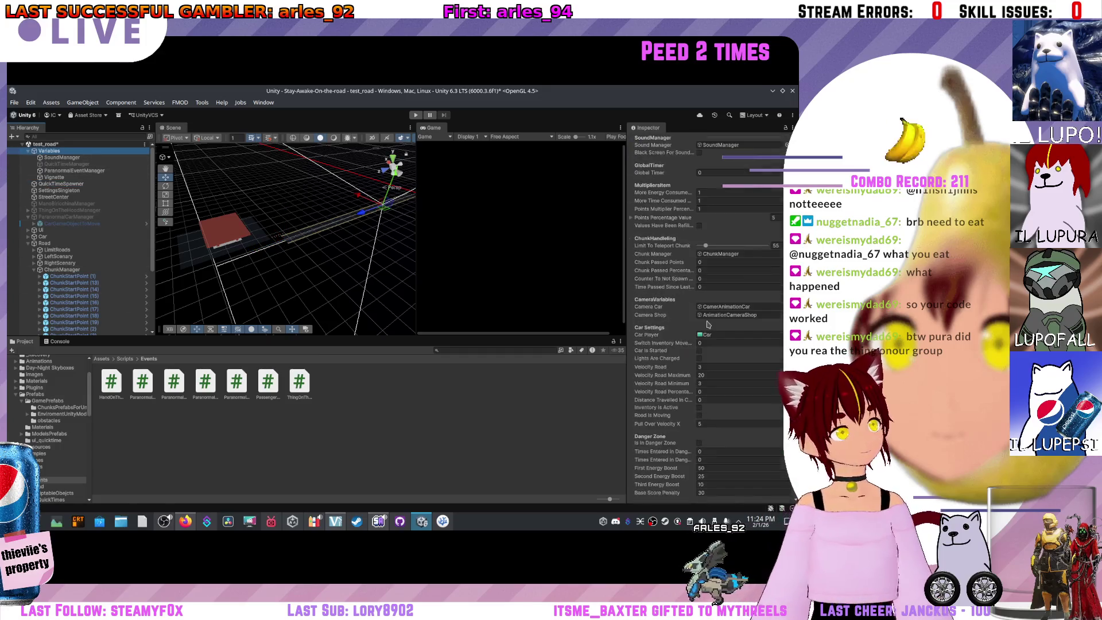
{"action": "scroll", "coordinate": [686, 262], "scroll_direction": "down", "scroll_amount": 3}
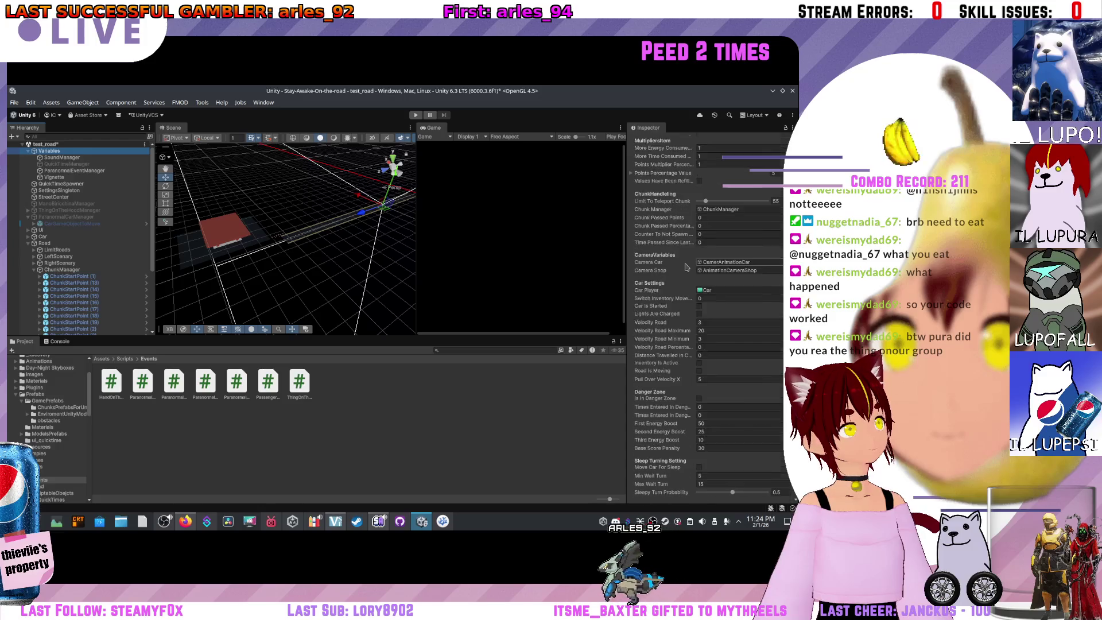
{"action": "scroll", "coordinate": [686, 312], "scroll_direction": "up", "scroll_amount": 1}
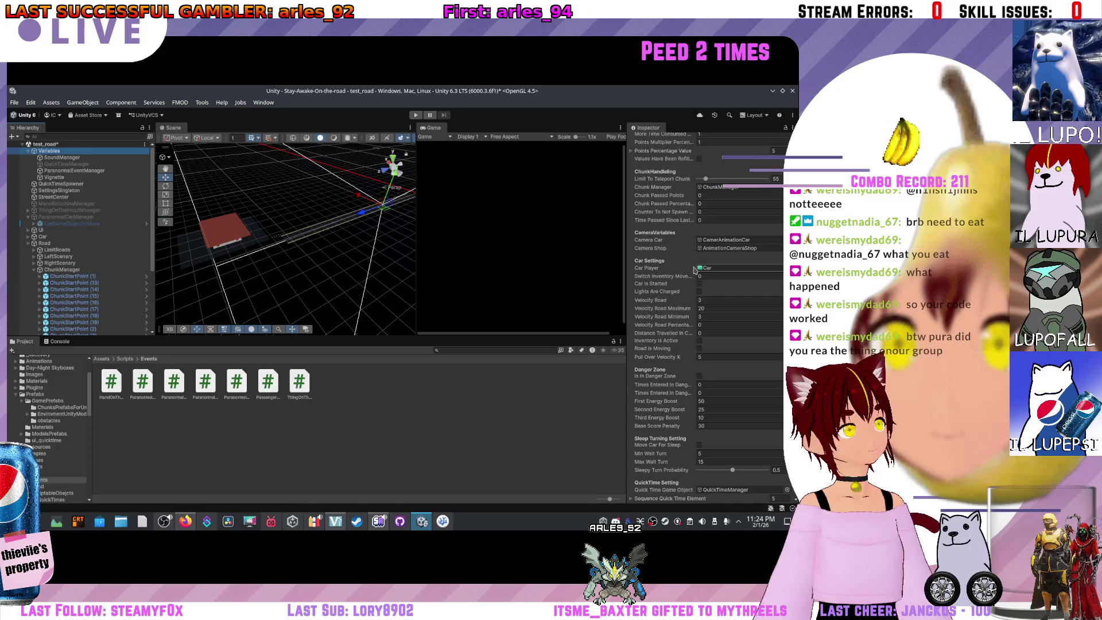
{"action": "scroll", "coordinate": [695, 276], "scroll_direction": "down", "scroll_amount": 3}
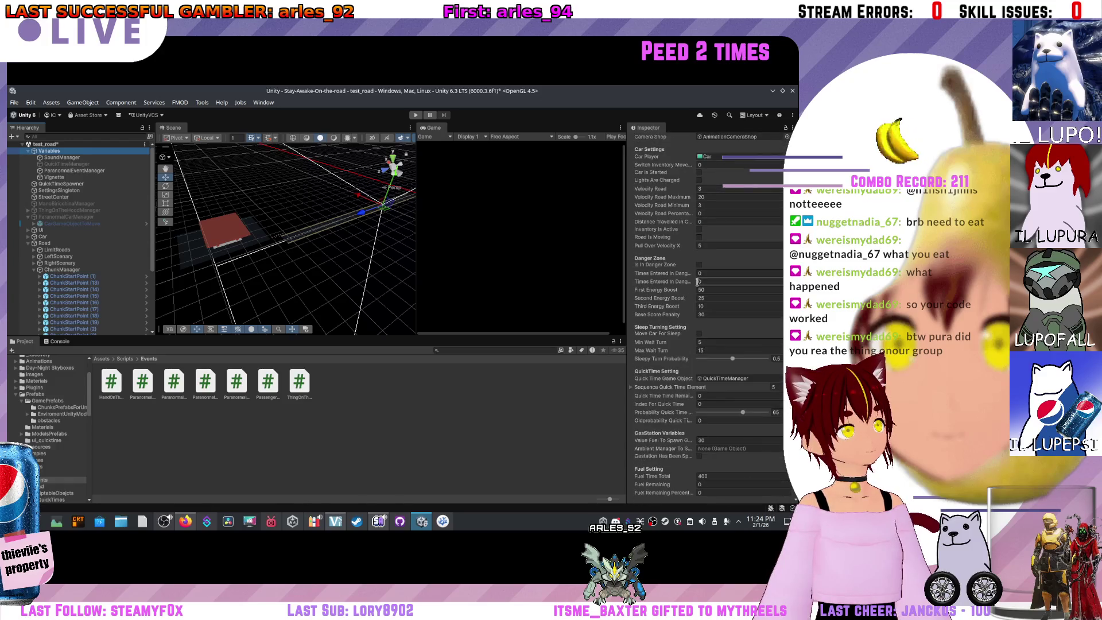
{"action": "scroll", "coordinate": [696, 289], "scroll_direction": "down", "scroll_amount": 2}
{"action": "scroll", "coordinate": [695, 304], "scroll_direction": "up", "scroll_amount": 9}
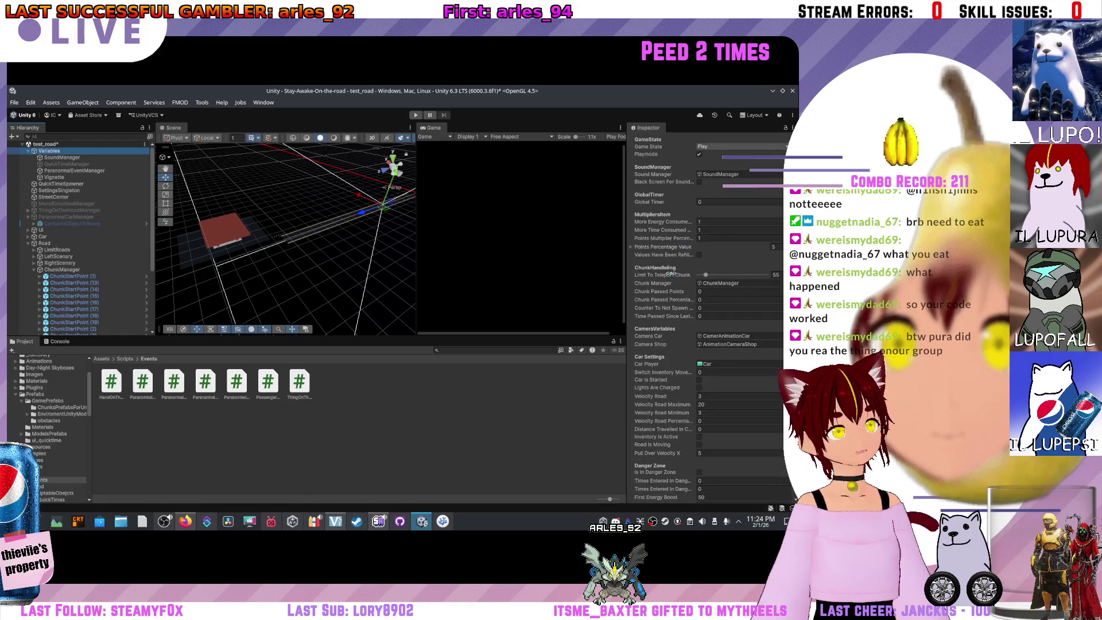
{"action": "scroll", "coordinate": [692, 258], "scroll_direction": "up", "scroll_amount": 2}
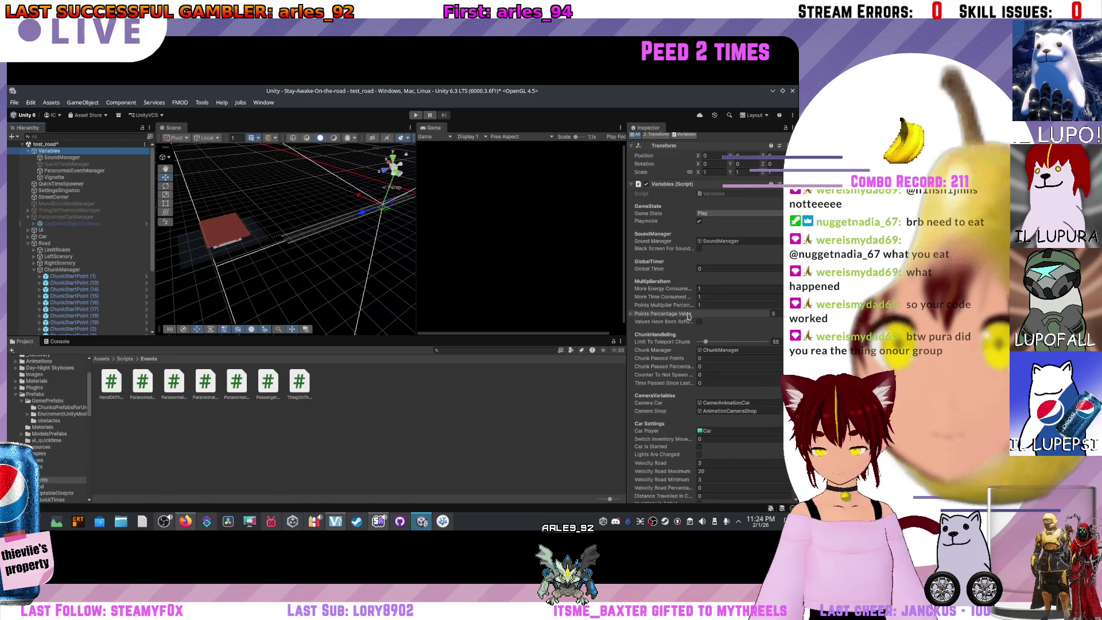
{"action": "key", "text": "super+alt+k"}
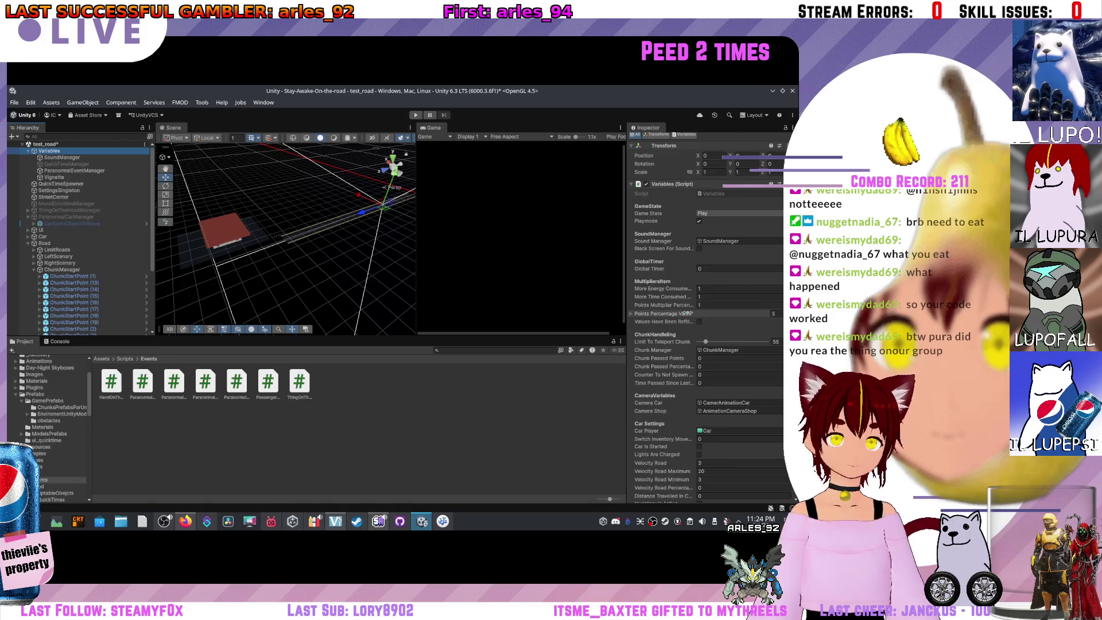
{"action": "key", "text": "XF86AudioLowerVolume"}
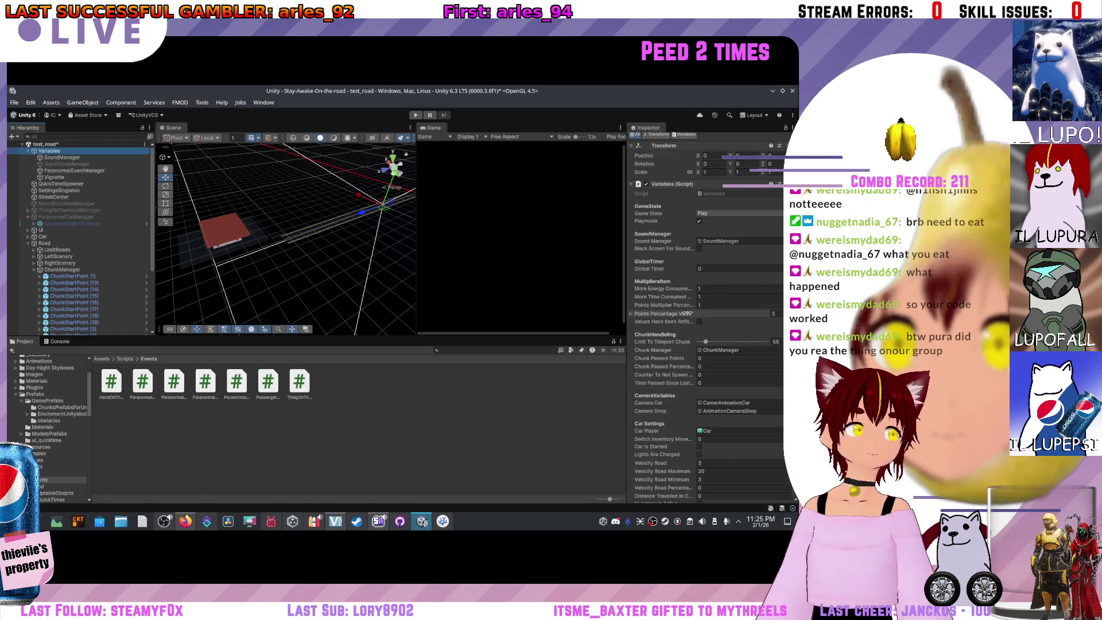
Select and frame ChunkStartPoint (11) on the road to show its Road Chunk start and end points
{"action": "left_click_drag", "start_coordinate": [374, 225], "coordinate": [368, 227]}
{"action": "scroll", "coordinate": [368, 227], "scroll_direction": "up", "scroll_amount": 6}
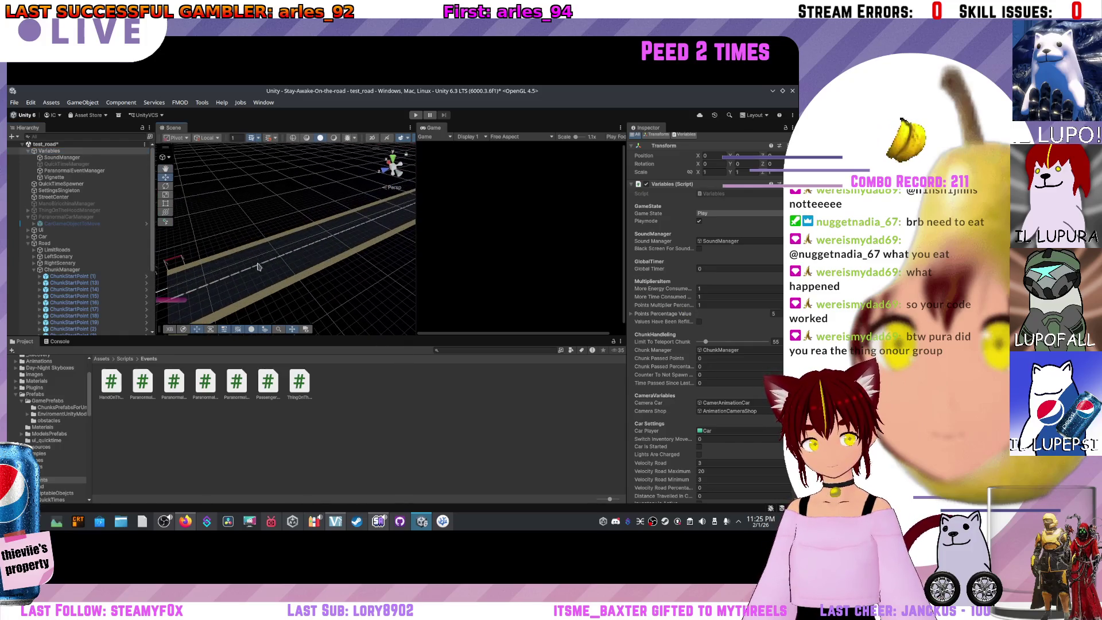
{"action": "left_click", "coordinate": [259, 266]}
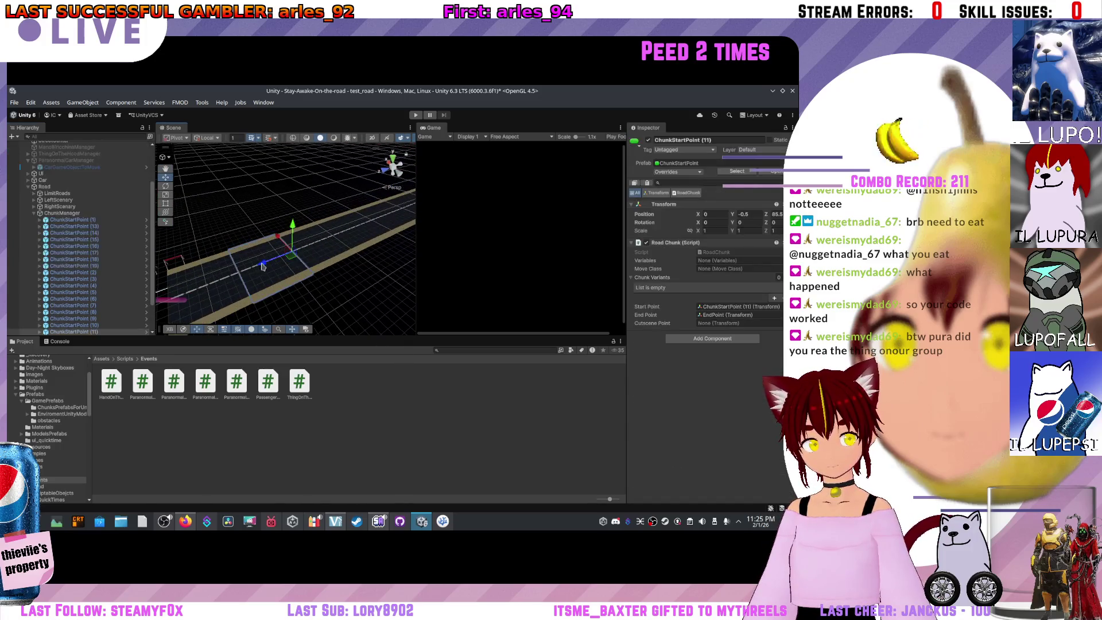
{"action": "key", "text": "f"}
{"action": "mouse_move", "coordinate": [277, 270]}
{"action": "left_mouse_down"}
{"action": "mouse_move", "coordinate": [255, 261]}
{"action": "mouse_move", "coordinate": [365, 286]}
{"action": "left_mouse_up"}
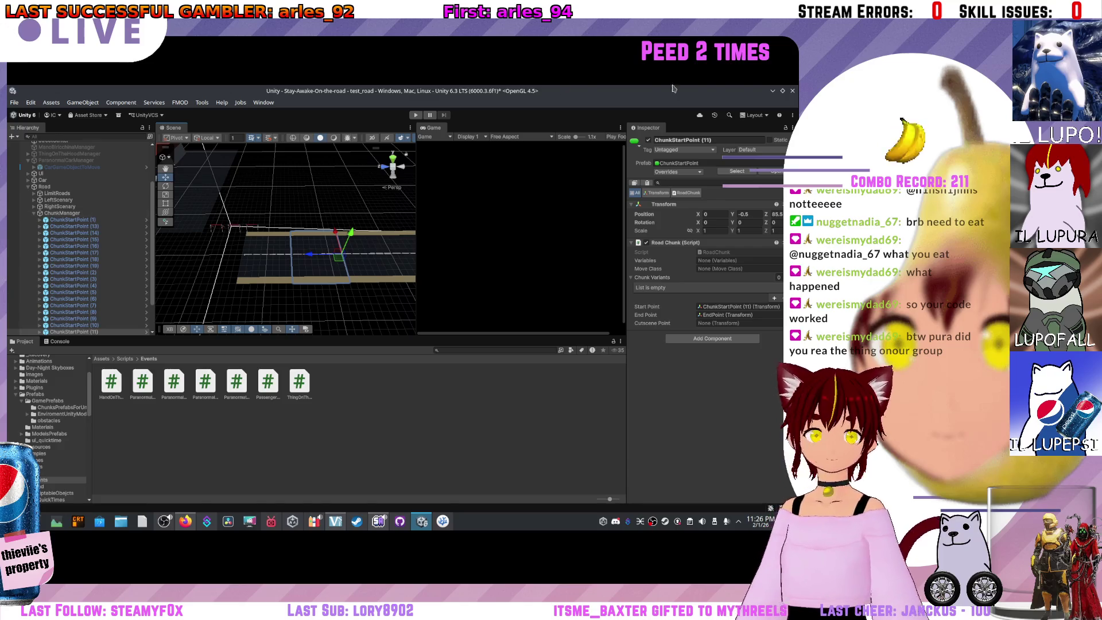
{"action": "left_click", "coordinate": [792, 91]}
{"action": "left_click", "coordinate": [438, 308]}
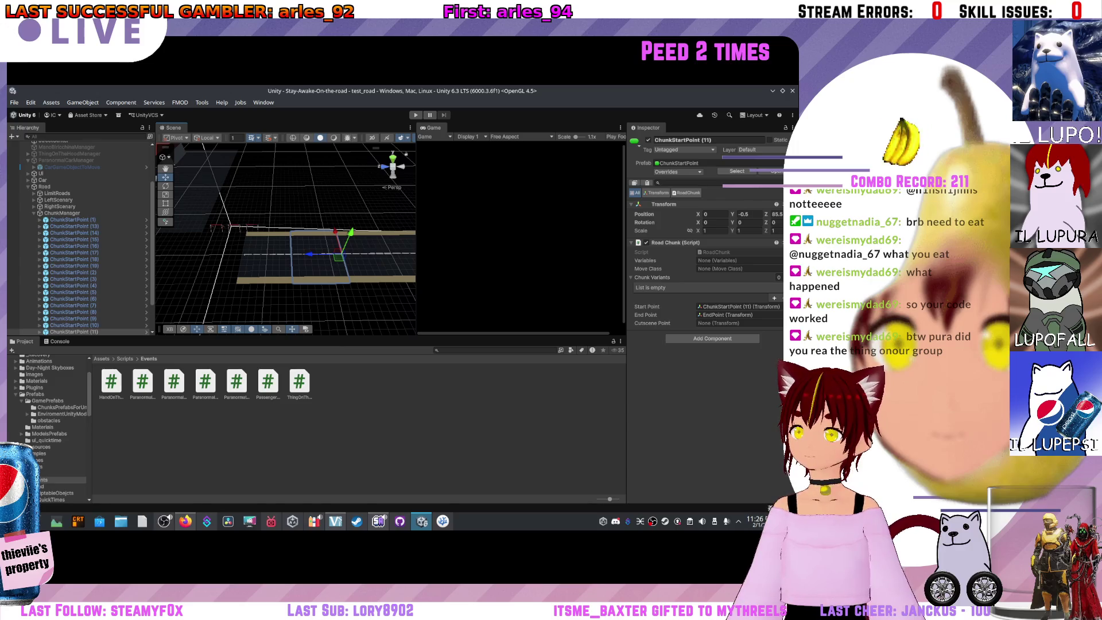
{"action": "left_click", "coordinate": [165, 519]}
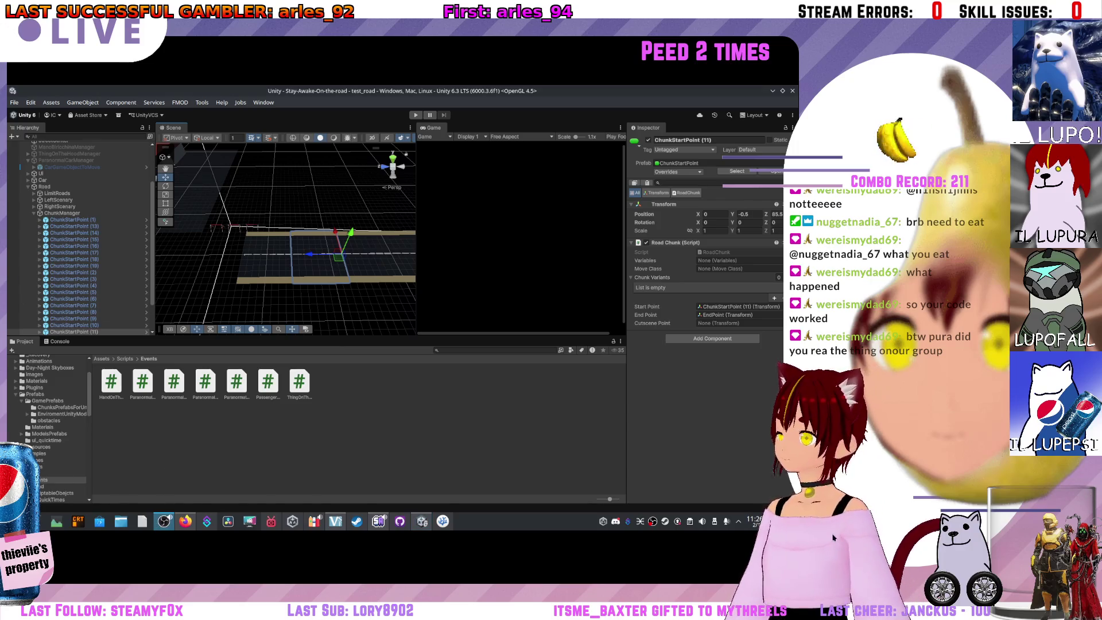